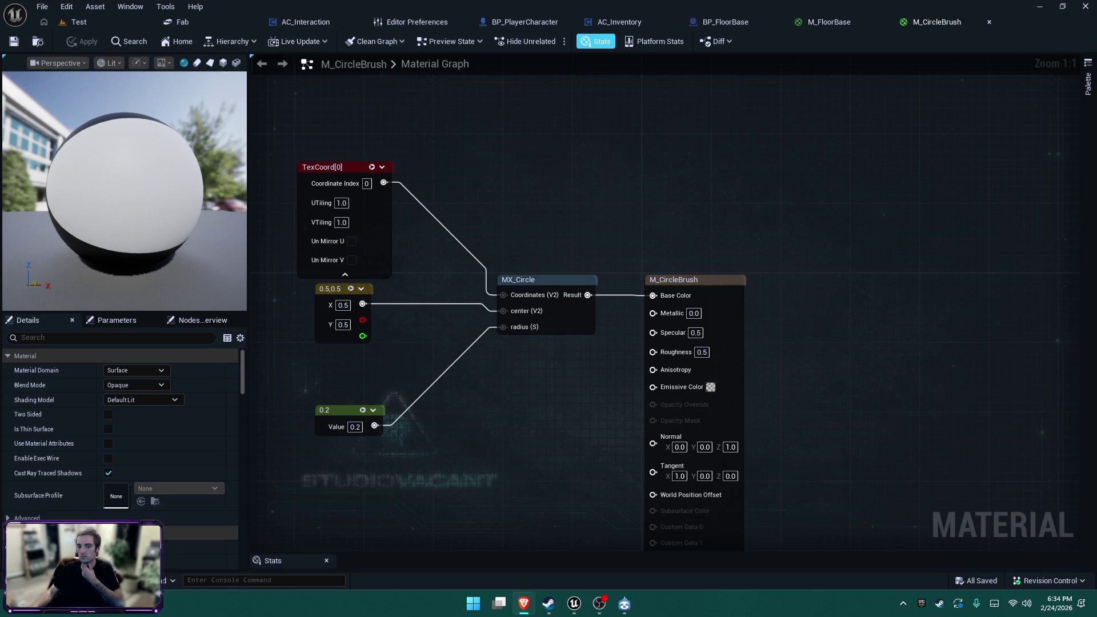
# Switch to the BP_FloorBase blueprint and bring up its EventGraph
pyautogui.moveTo(716, 140); pyautogui.dragTo(719, 83)
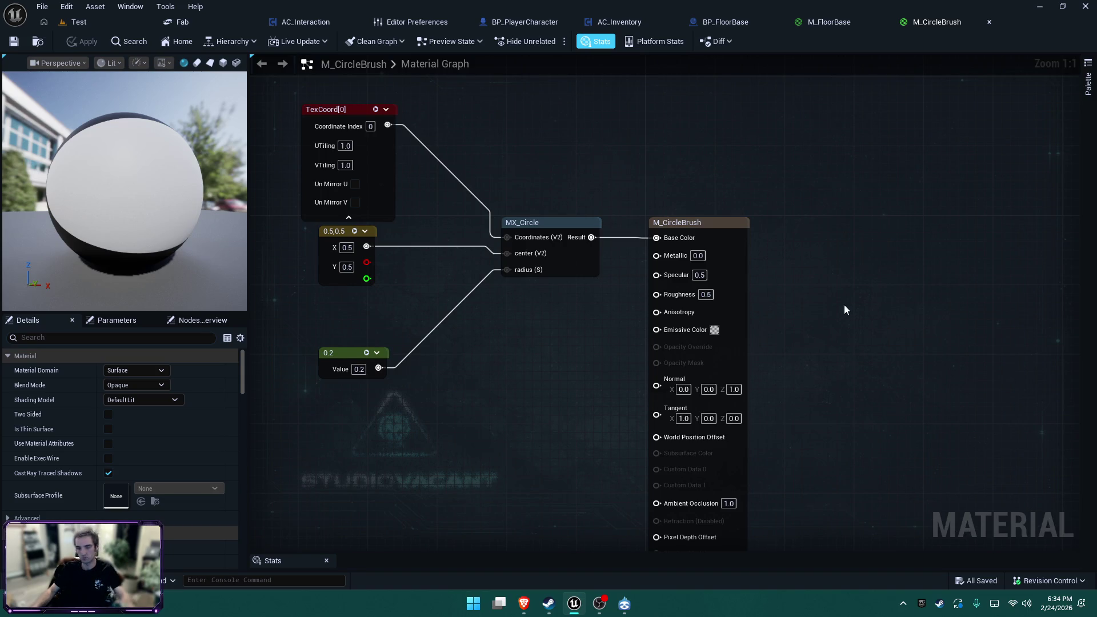
pyautogui.moveTo(845, 304); pyautogui.dragTo(808, 245)
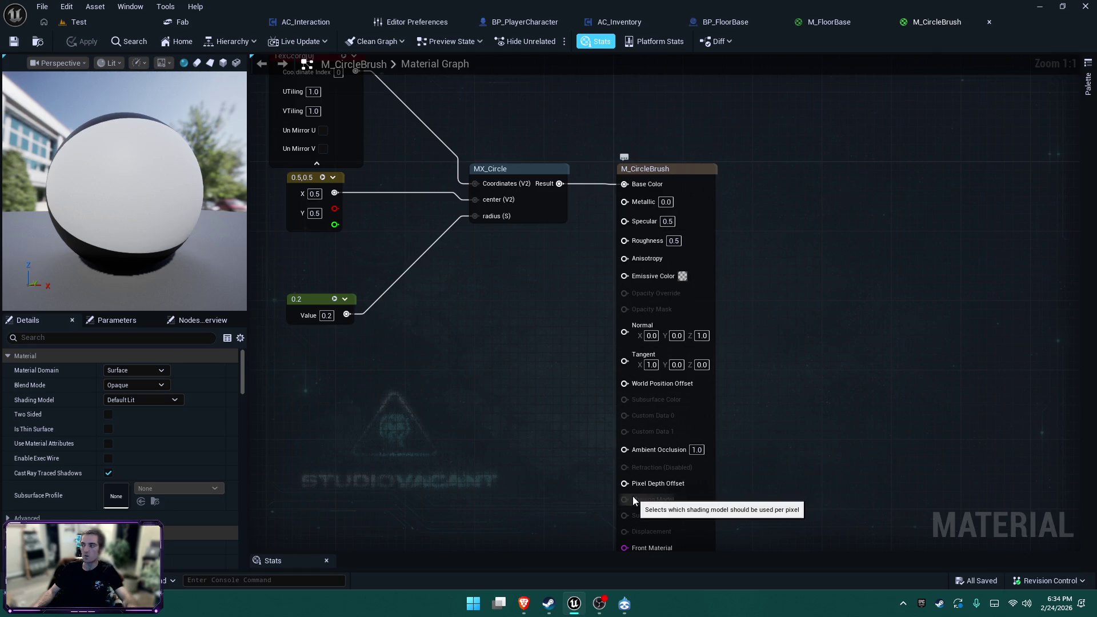
pyautogui.click(738, 22)
pyautogui.click(347, 61)
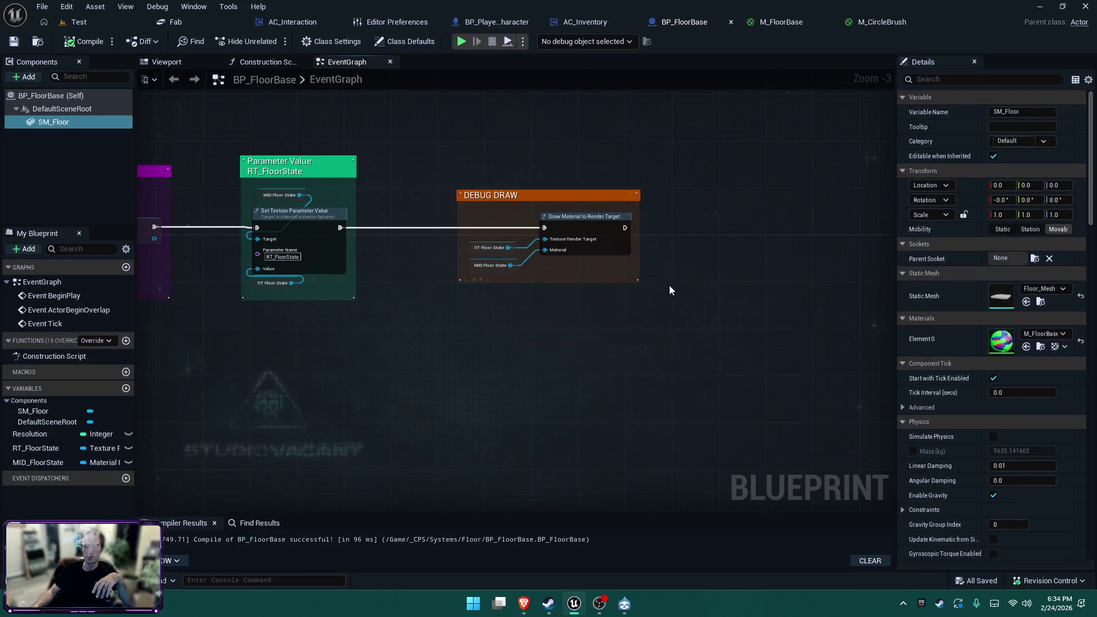
# Drag the DEBUG DRAW comment group right, then pan to the Dynamic Material Instance group
pyautogui.scroll(3, 496, 283)
pyautogui.scroll(-1, 454, 296)
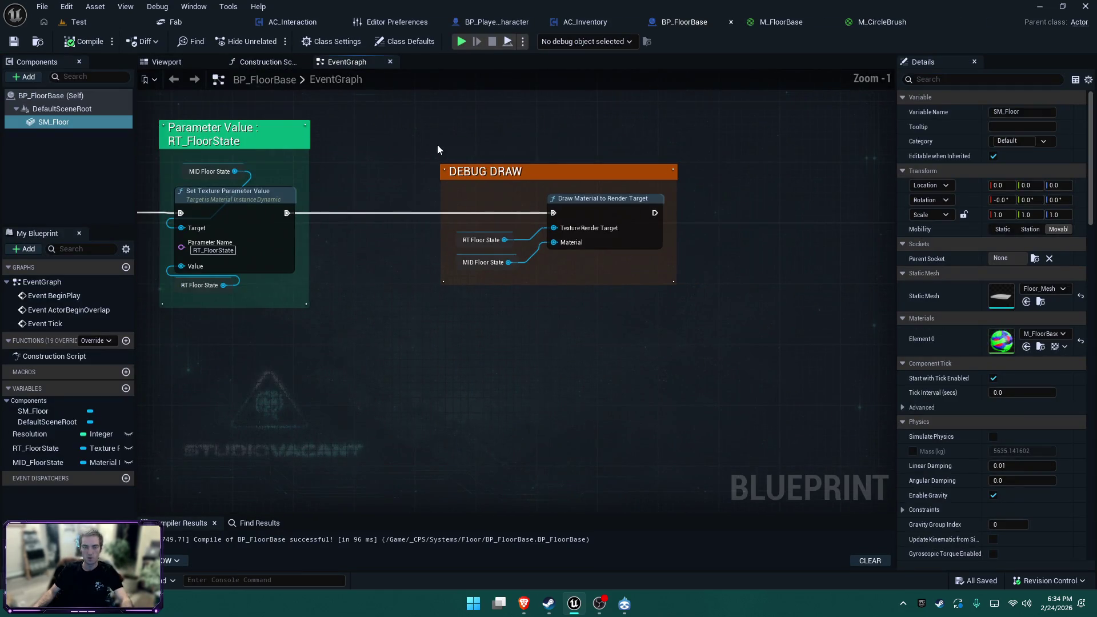
pyautogui.click(607, 237)
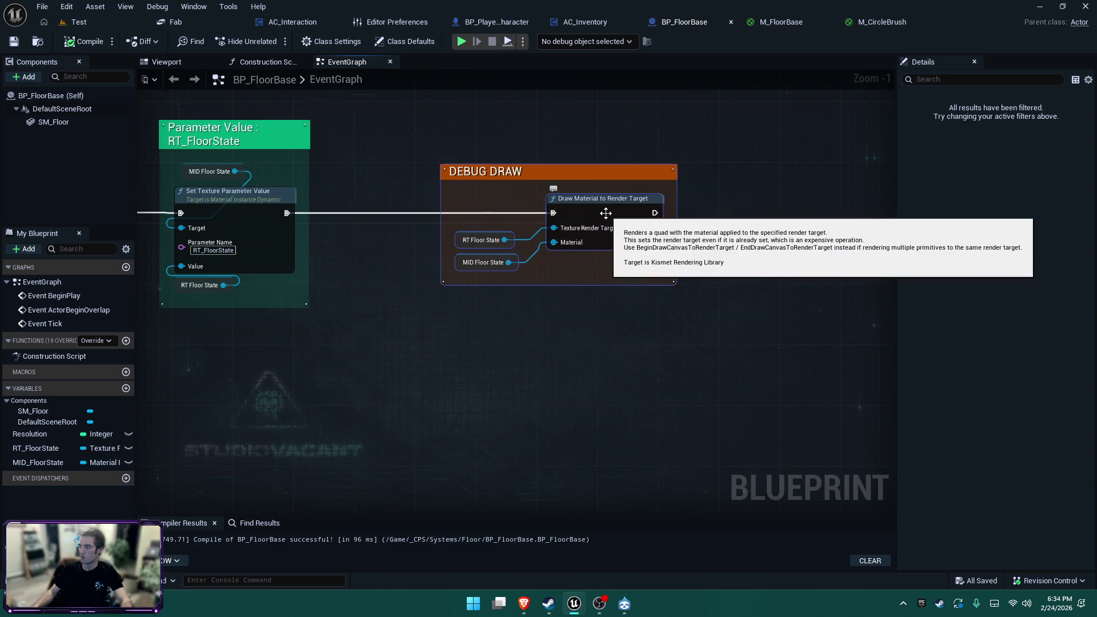
pyautogui.moveTo(606, 213); pyautogui.dragTo(773, 213)
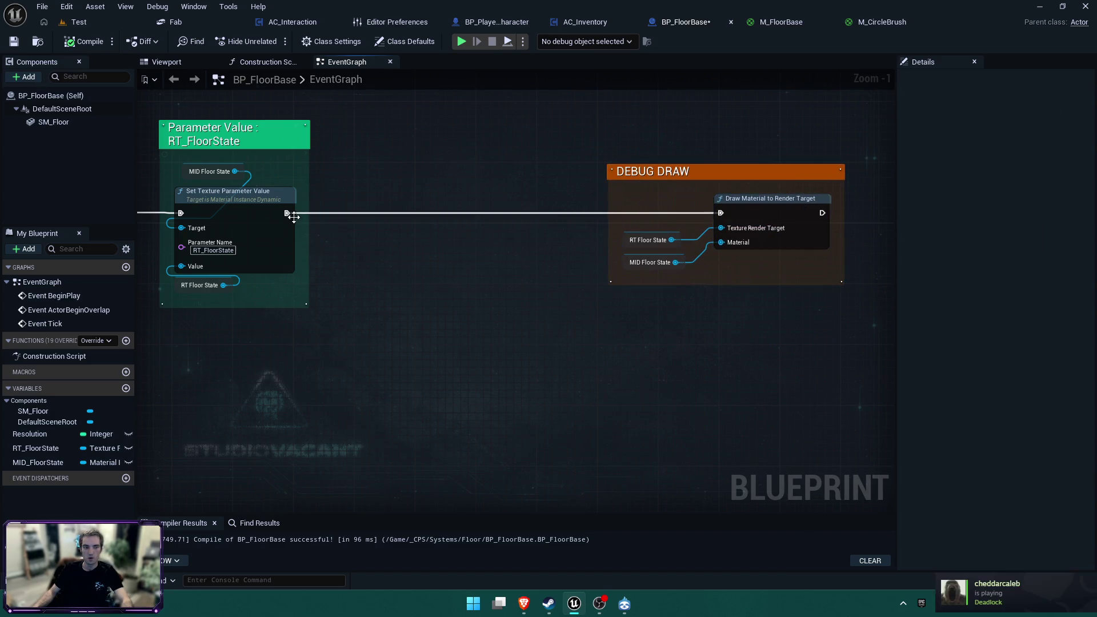
pyautogui.moveTo(399, 241)
pyautogui.mouseDown()
pyautogui.moveTo(571, 140)
pyautogui.moveTo(690, 431)
pyautogui.moveTo(784, 236)
pyautogui.moveTo(798, 165)
pyautogui.mouseUp()
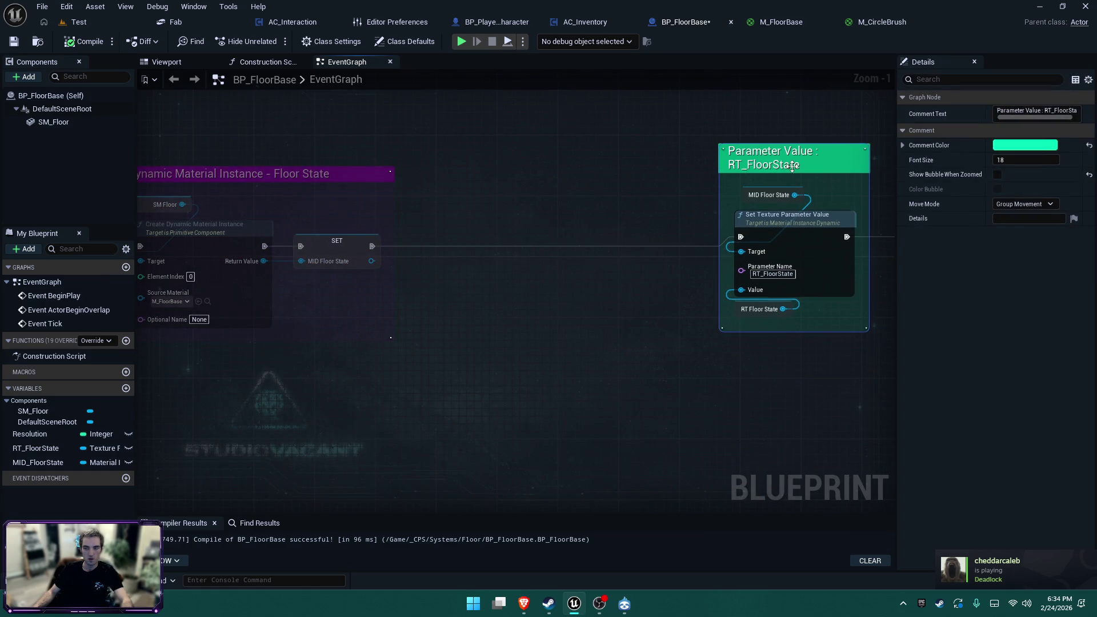
# From SET's exec pin, add a Create Dynamic Material Instance node and line it up beside SET
pyautogui.moveTo(376, 247); pyautogui.dragTo(532, 254)
pyautogui.write('create dynamic')
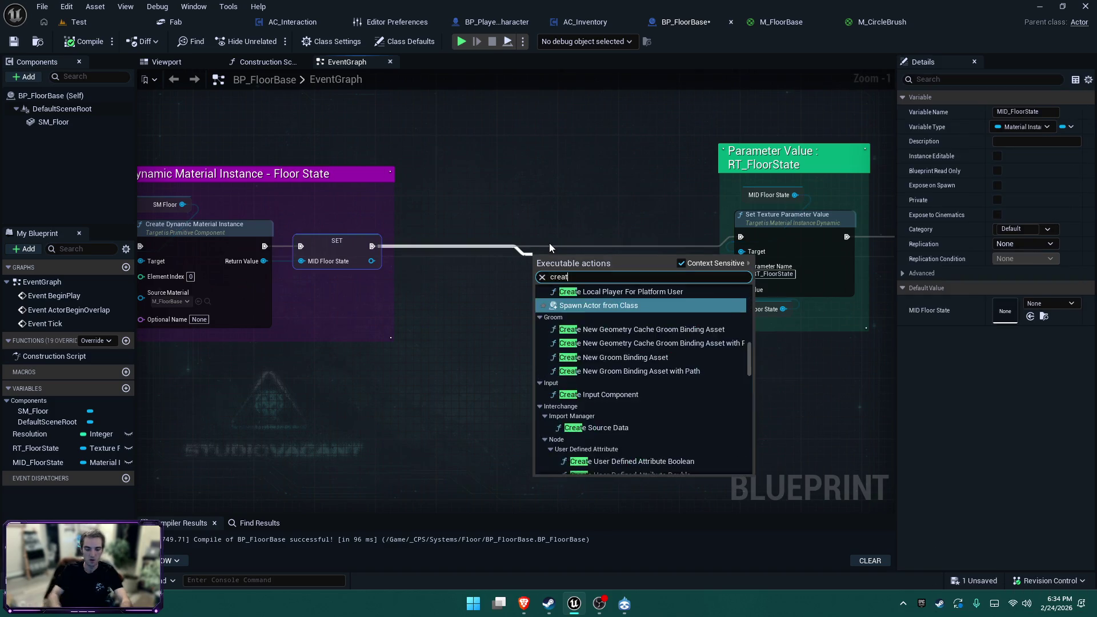
pyautogui.press('Return')
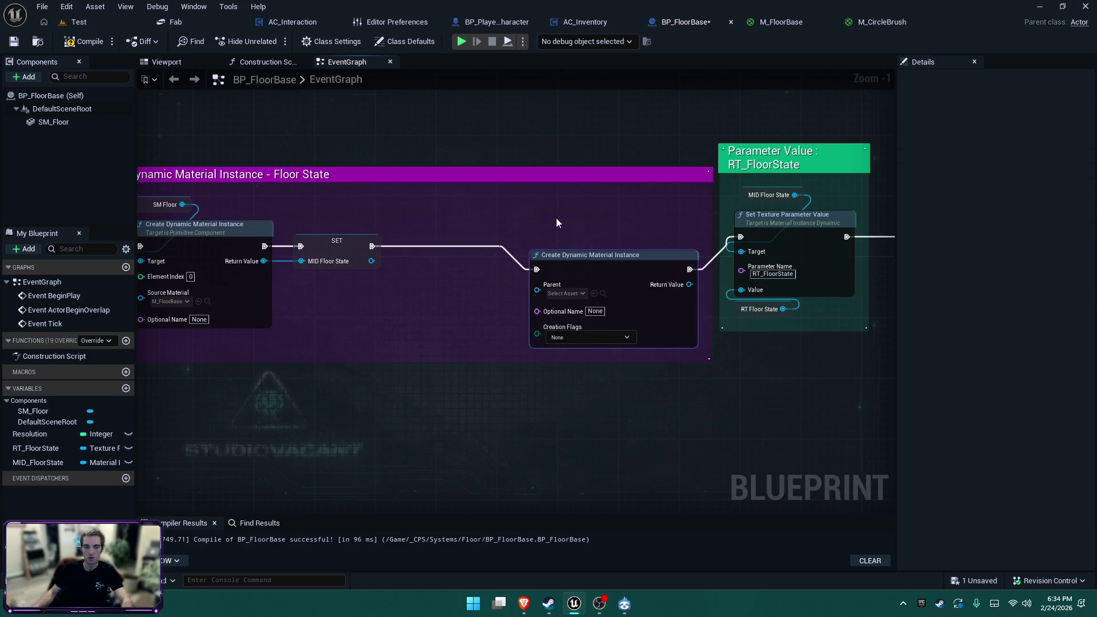
pyautogui.moveTo(566, 255)
pyautogui.mouseDown()
pyautogui.moveTo(530, 102)
pyautogui.moveTo(524, 252)
pyautogui.moveTo(482, 331)
pyautogui.mouseUp()
pyautogui.moveTo(482, 437)
pyautogui.mouseDown()
pyautogui.moveTo(488, 223)
pyautogui.moveTo(499, 235)
pyautogui.mouseUp()
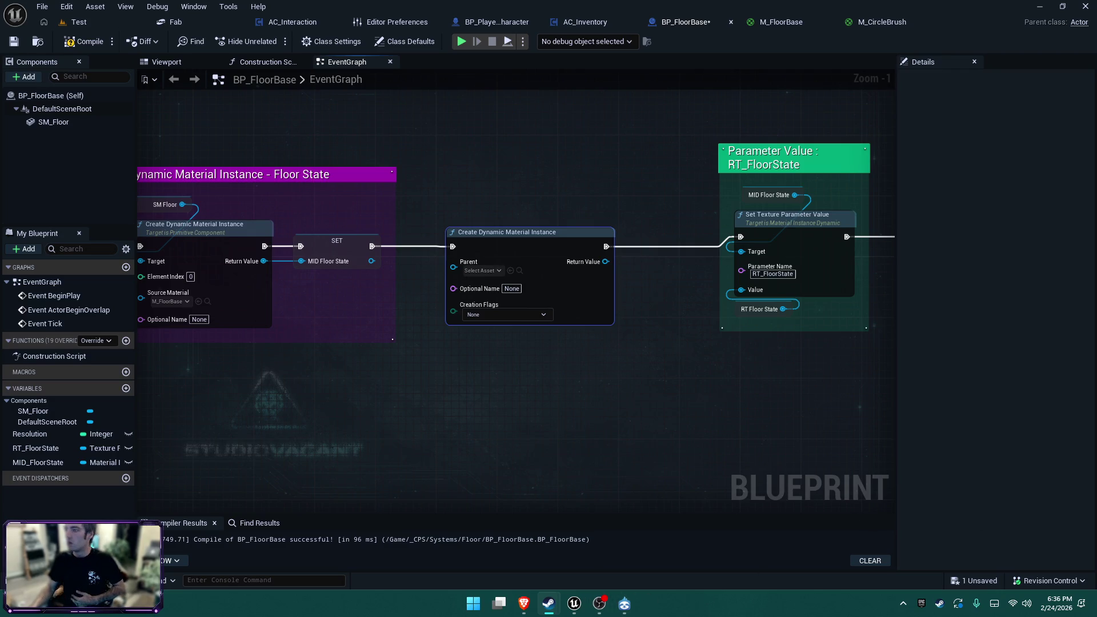
pyautogui.hotkey('alt', 'Tab')
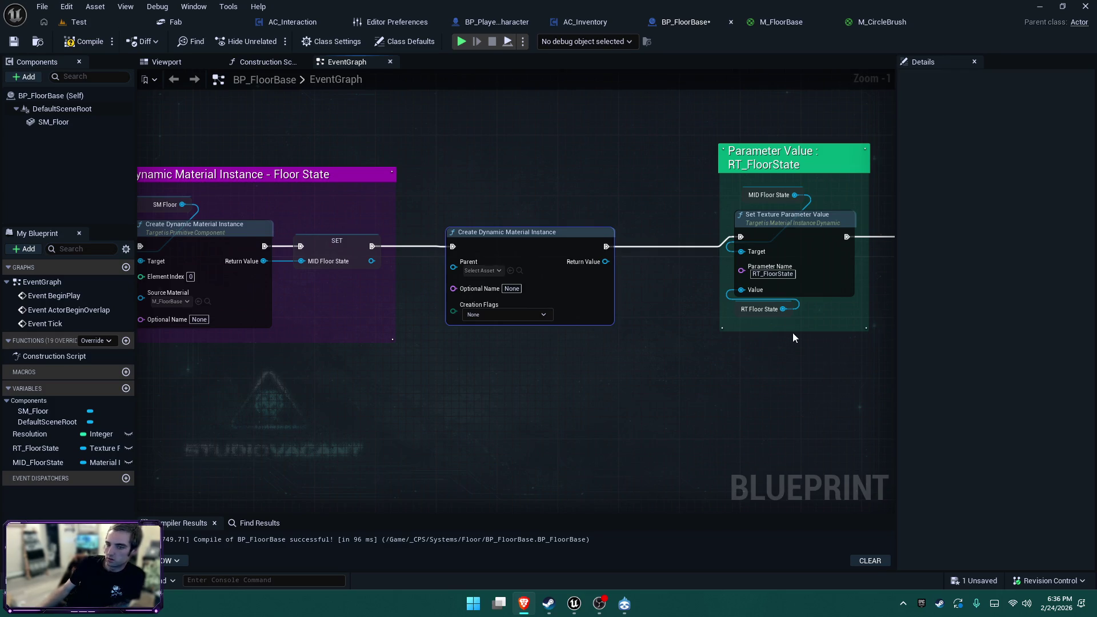
pyautogui.scroll(-3, 793, 333)
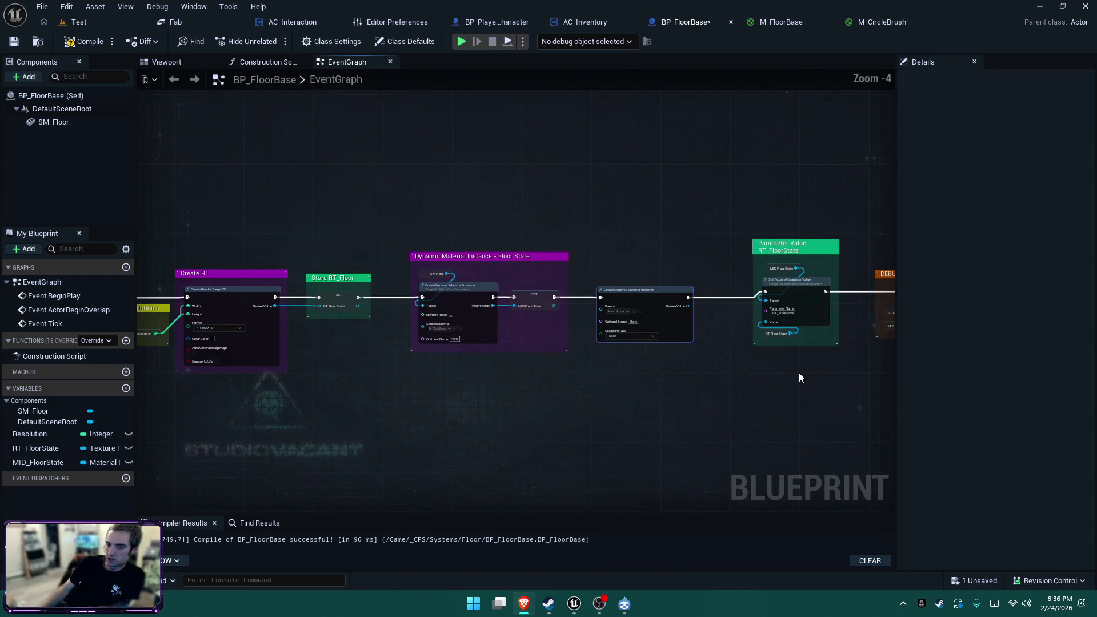
pyautogui.scroll(-1, 763, 381)
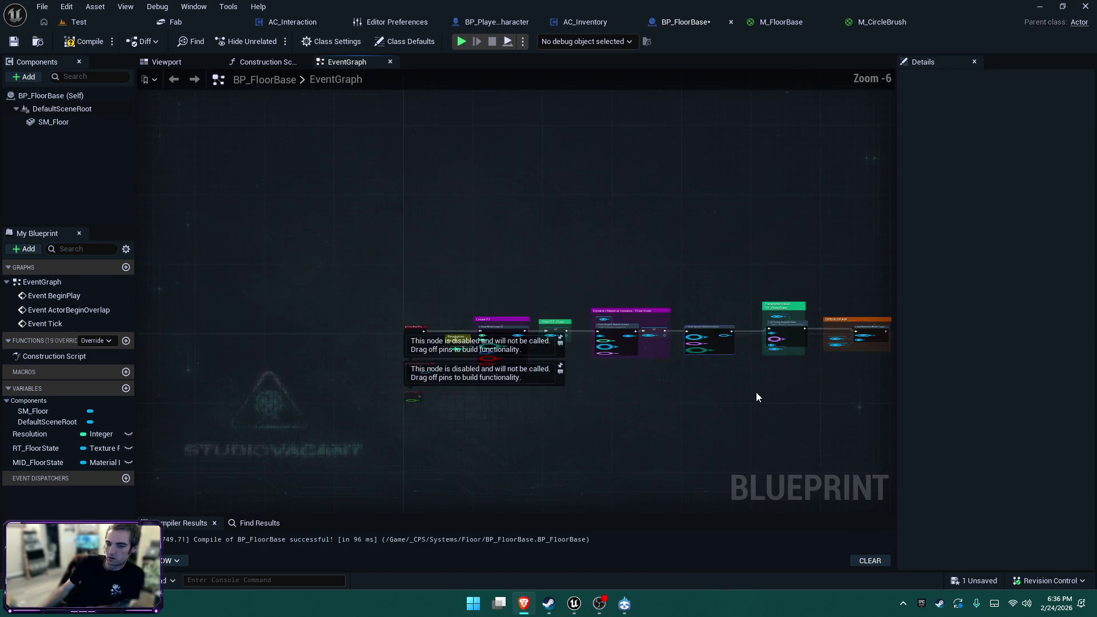
pyautogui.scroll(2, 756, 392)
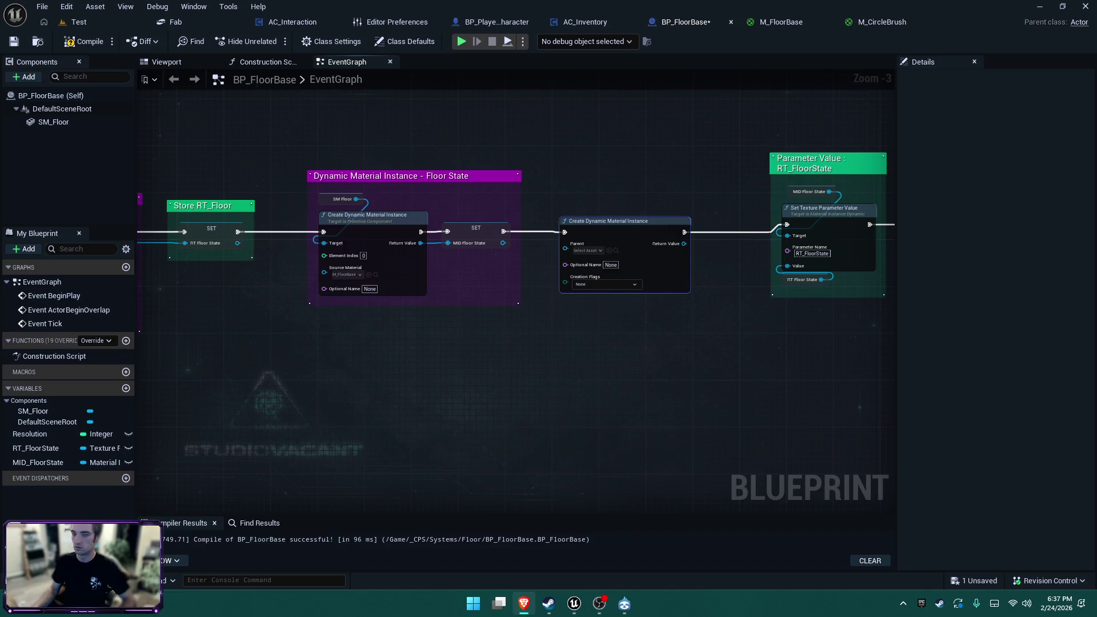
# From the Test level tab, load Demo via File > Recent Levels
pyautogui.click(78, 23)
pyautogui.click(43, 6)
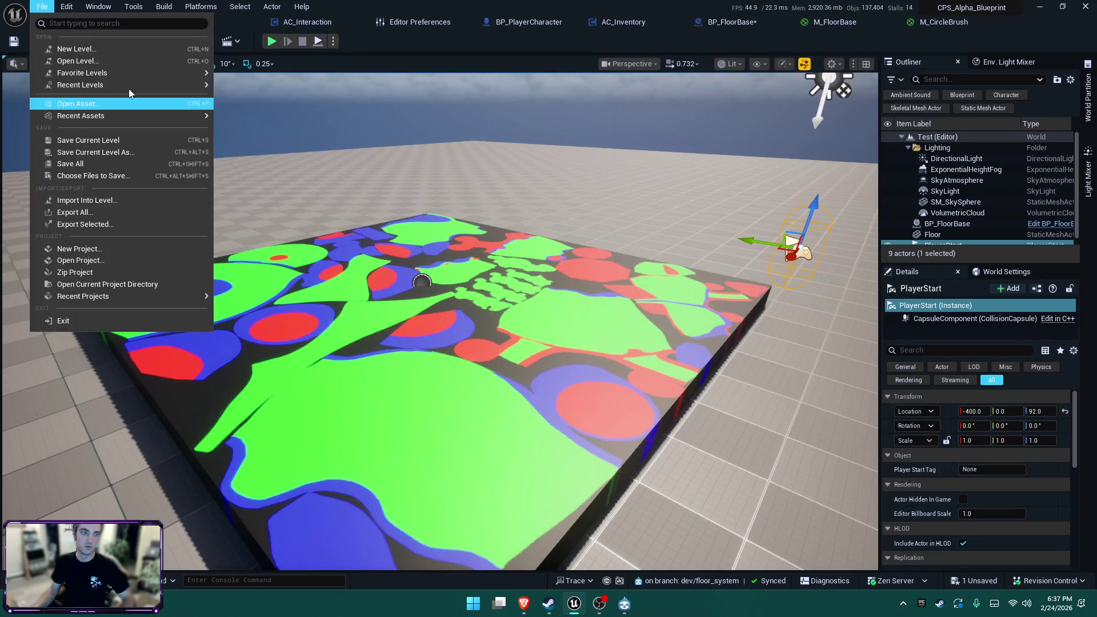
pyautogui.moveTo(114, 85)
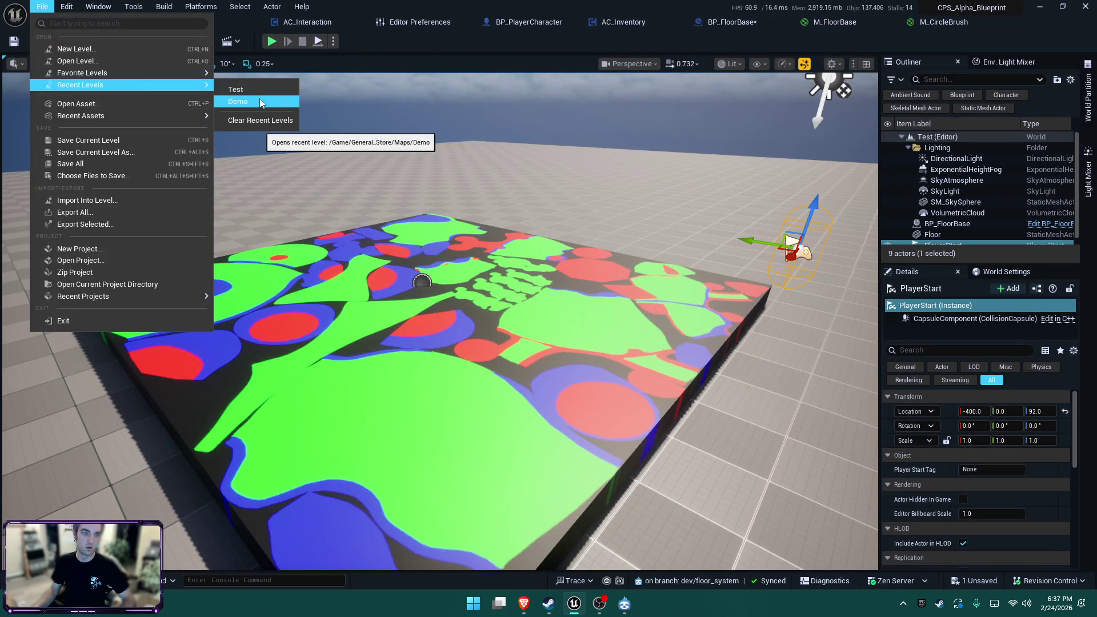
pyautogui.click(258, 103)
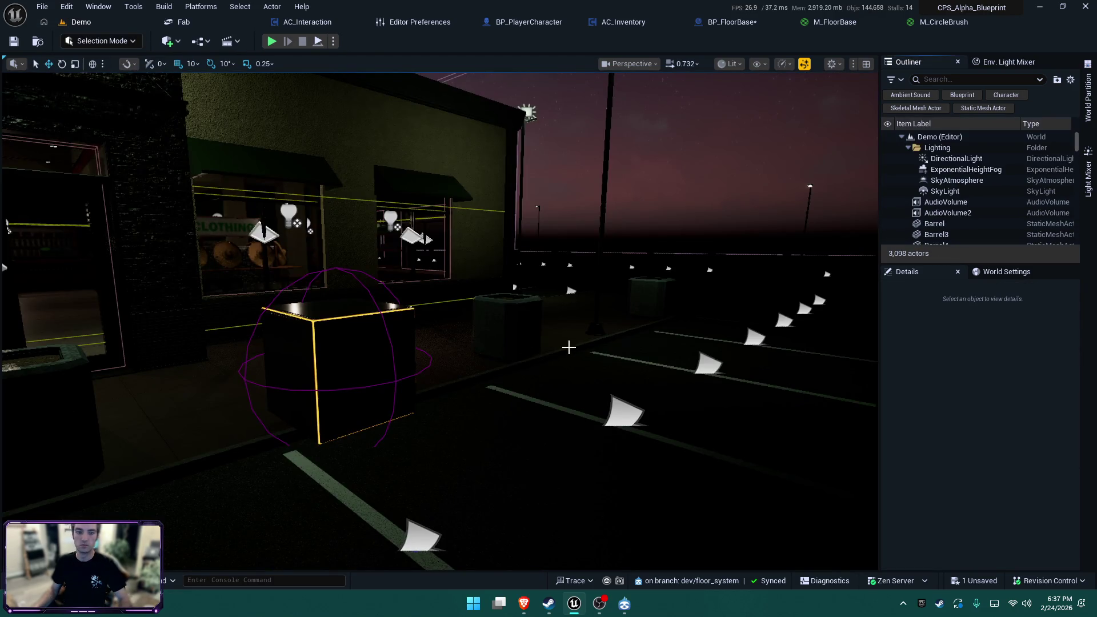
pyautogui.moveTo(531, 343)
pyautogui.mouseDown()
pyautogui.moveTo(486, 338)
pyautogui.moveTo(434, 303)
pyautogui.moveTo(497, 297)
pyautogui.mouseUp()
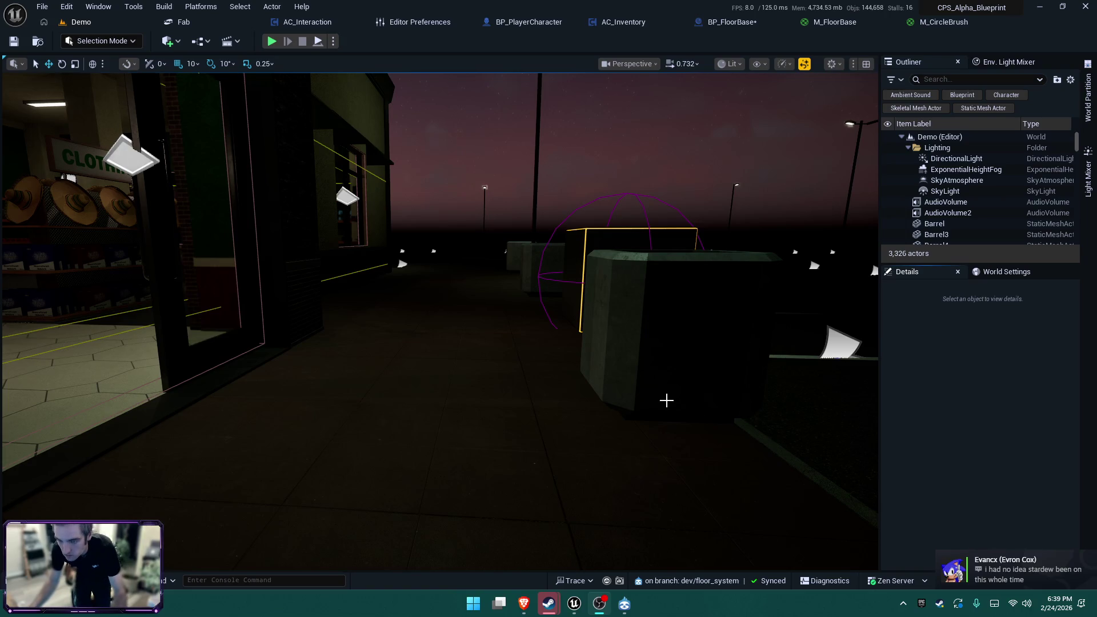
pyautogui.moveTo(666, 397)
pyautogui.mouseDown()
pyautogui.moveTo(285, 210)
pyautogui.moveTo(176, 141)
pyautogui.mouseUp()
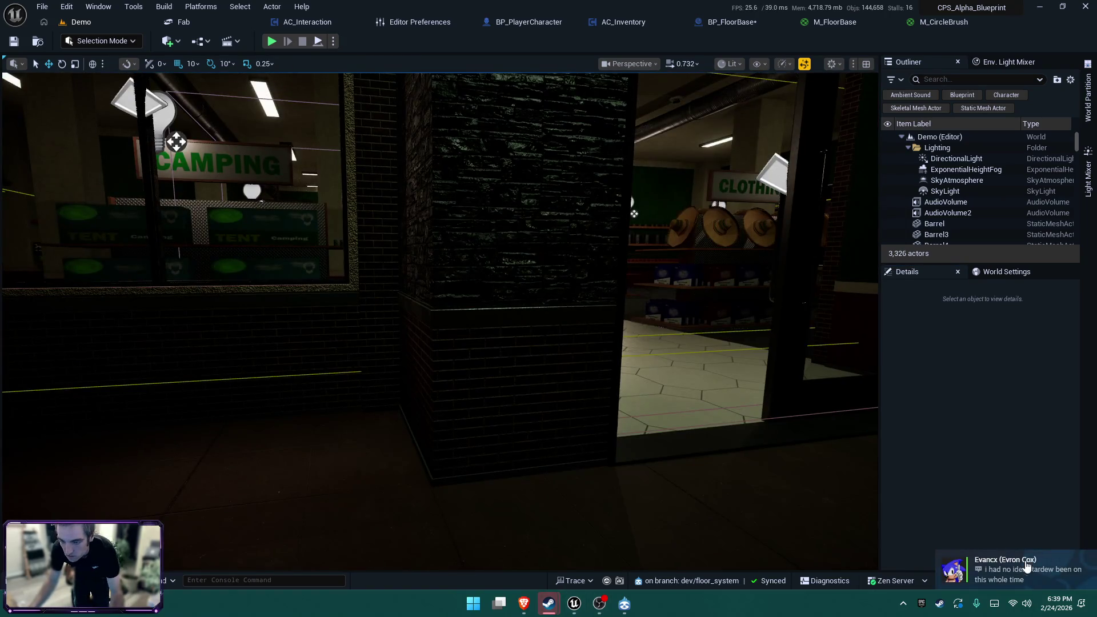